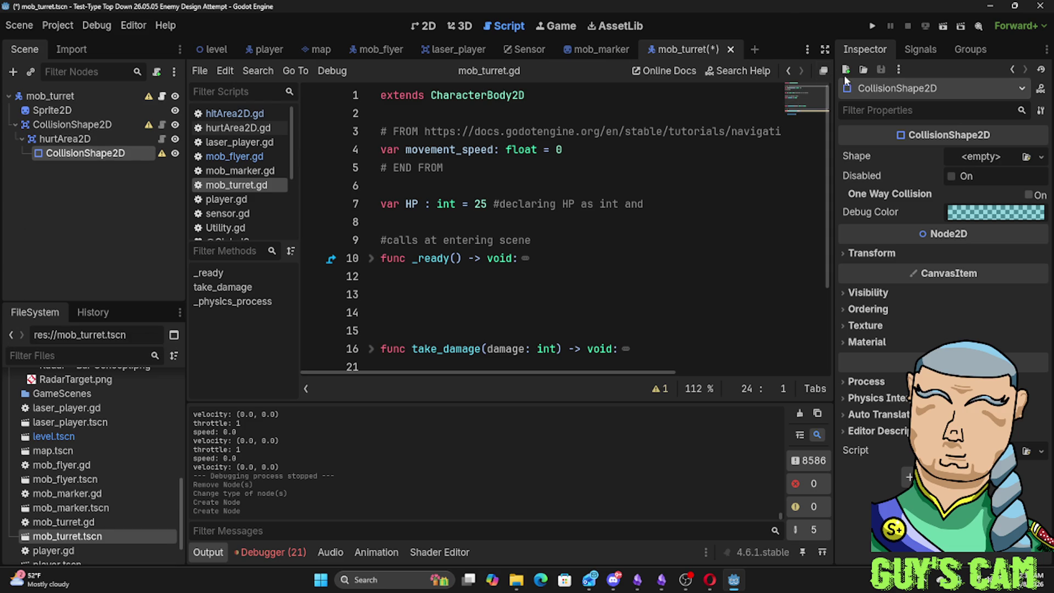
Step: Assign a new CapsuleShape2D to the hurtArea2D's empty CollisionShape2D in the Inspector
click(976, 157)
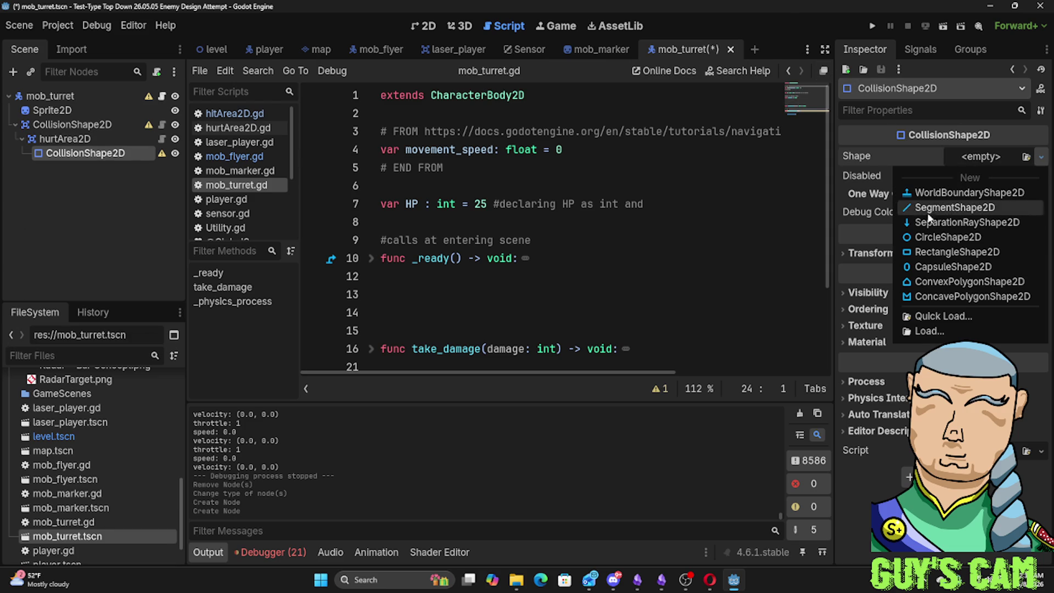
click(927, 266)
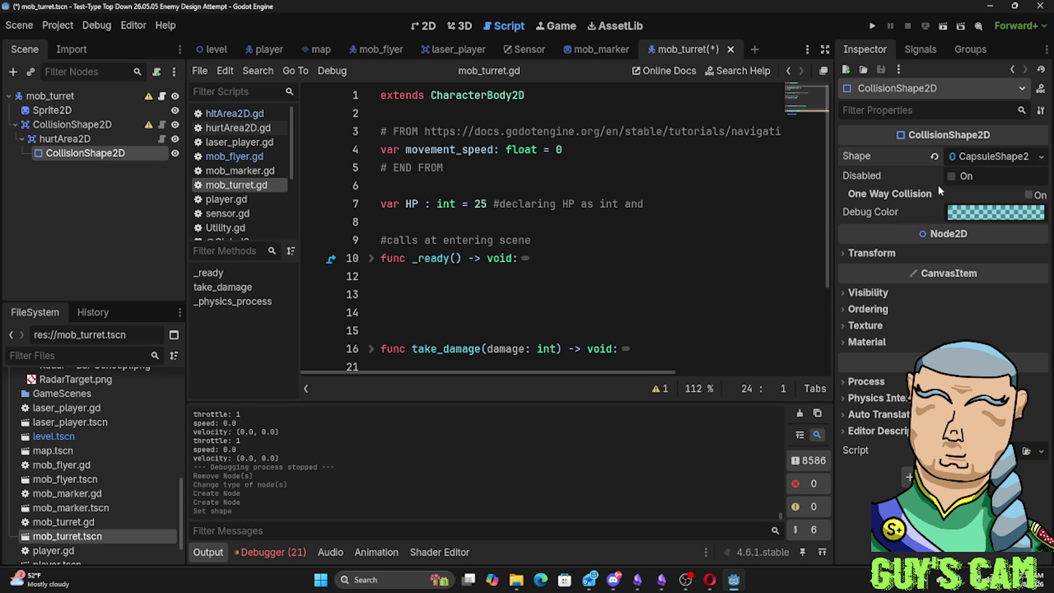
Step: In the 2D view, widen and lengthen the hurt-area capsule over the turret, then save and run with F5
click(431, 33)
drag(312, 203, 318, 210)
key(ctrl+z)
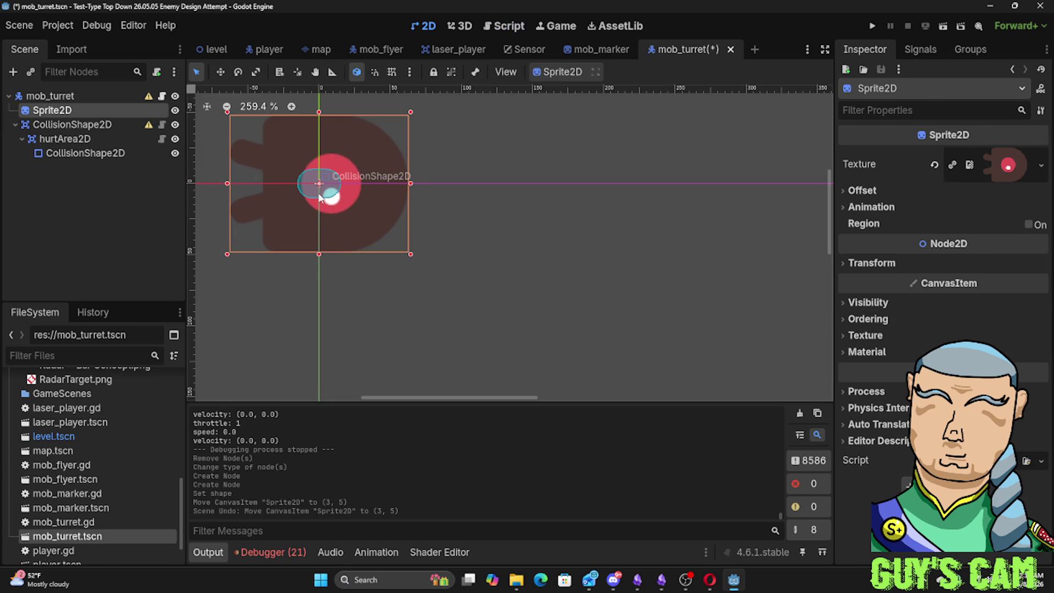
click(320, 201)
drag(316, 205, 310, 250)
drag(255, 187, 220, 193)
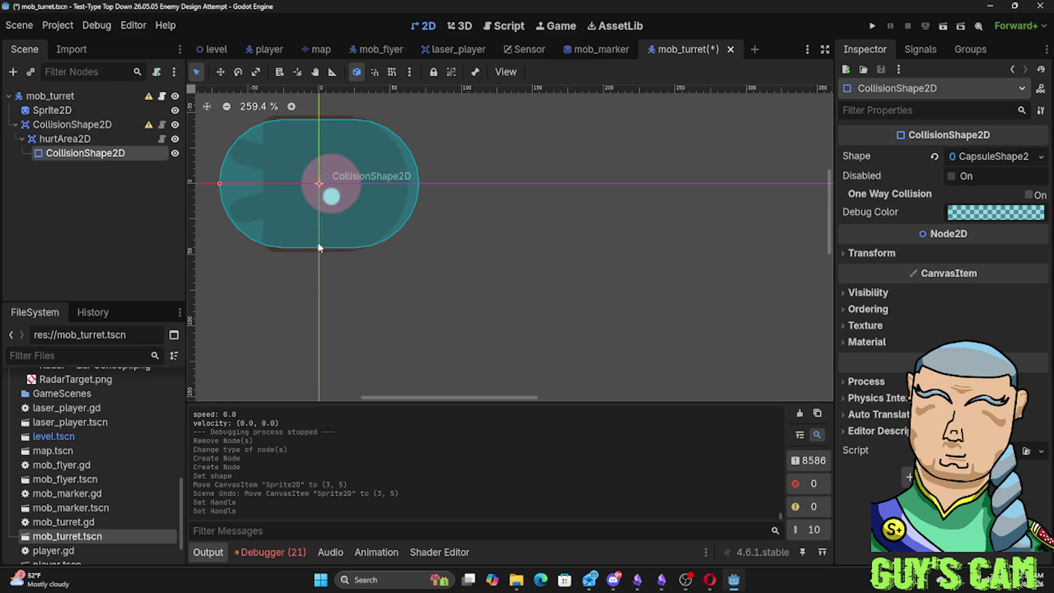
drag(320, 249, 320, 256)
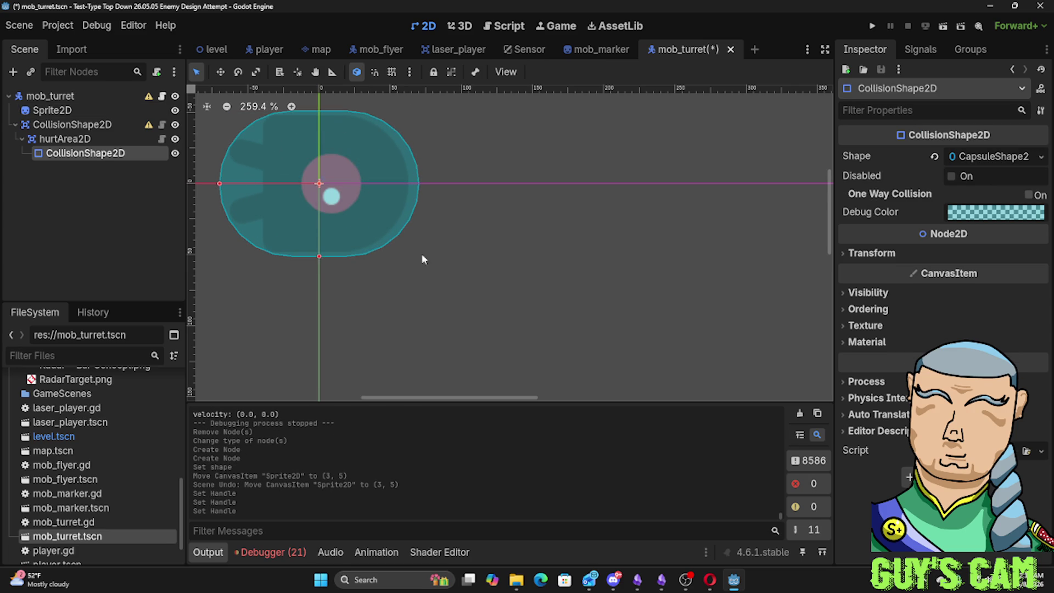
click(498, 252)
key(F5)
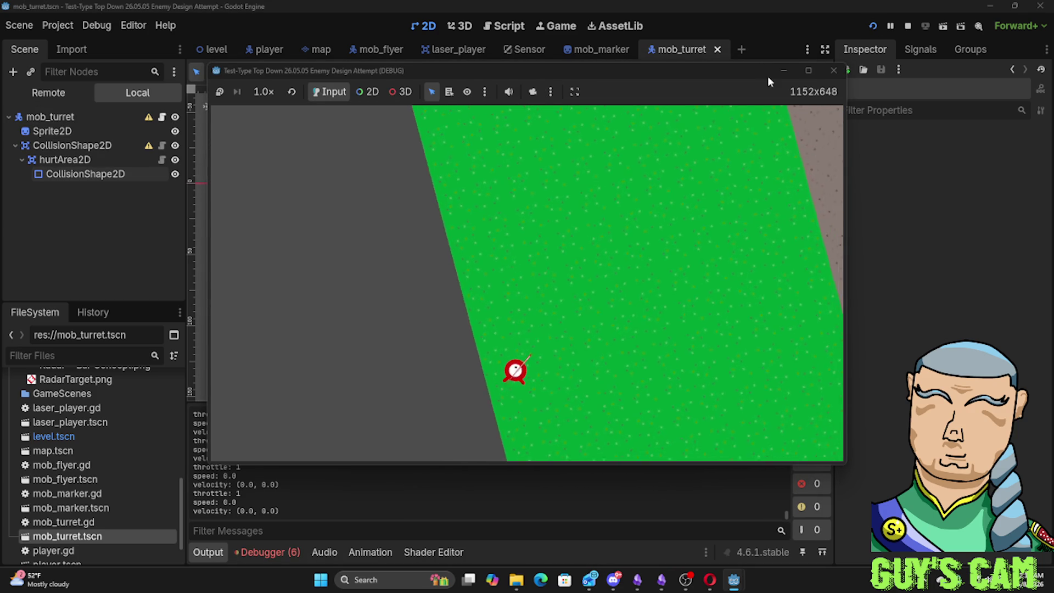
Step: Close the debug game window to stop the test run
click(828, 73)
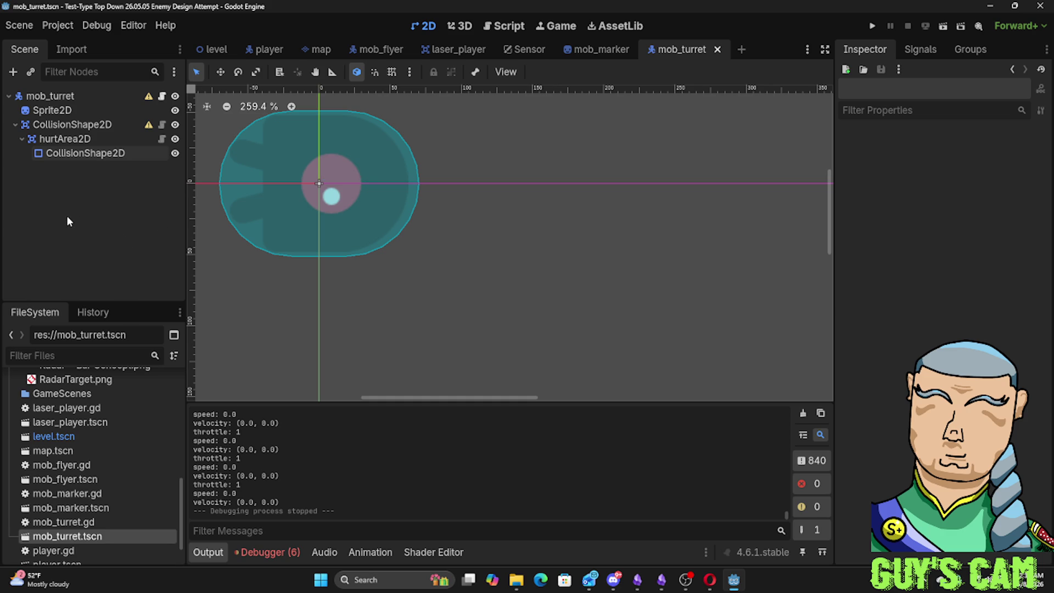
Step: Save the turret scene via Scene > Save Scene, then open mob_turret.gd in the Script workspace
click(19, 25)
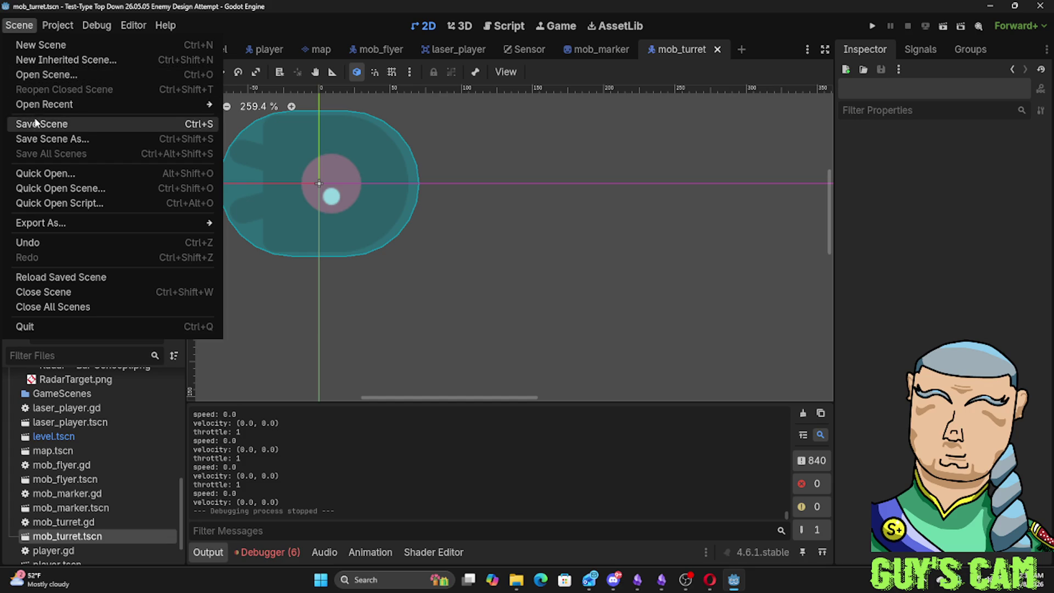
click(36, 122)
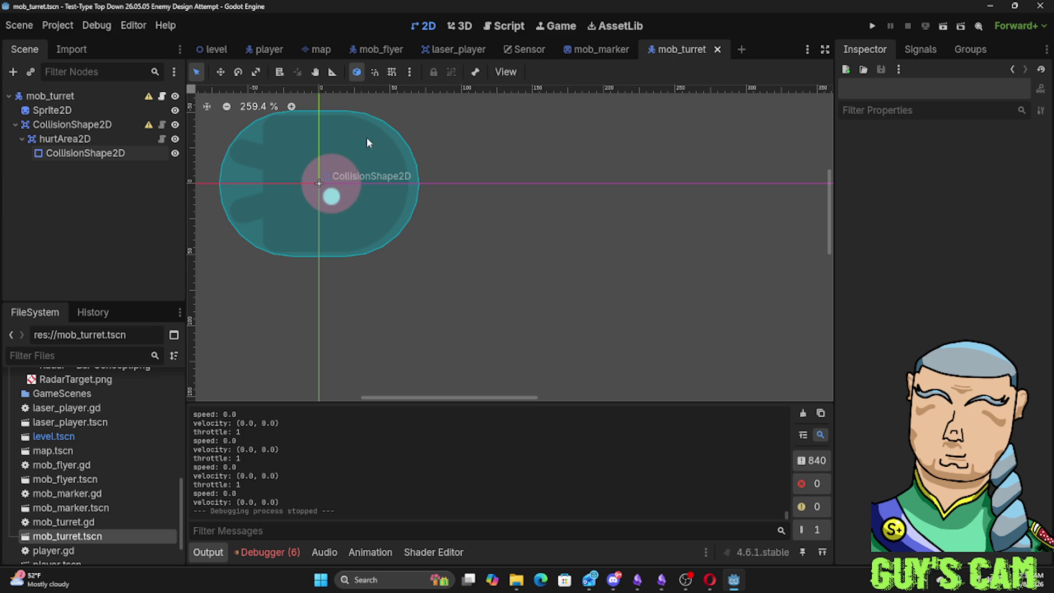
click(340, 196)
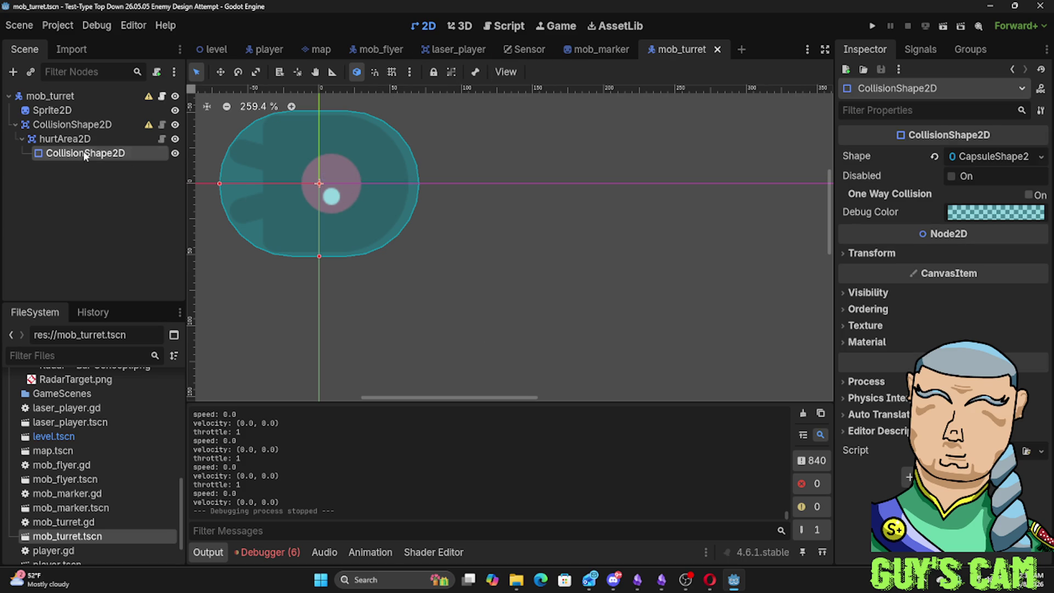
click(131, 111)
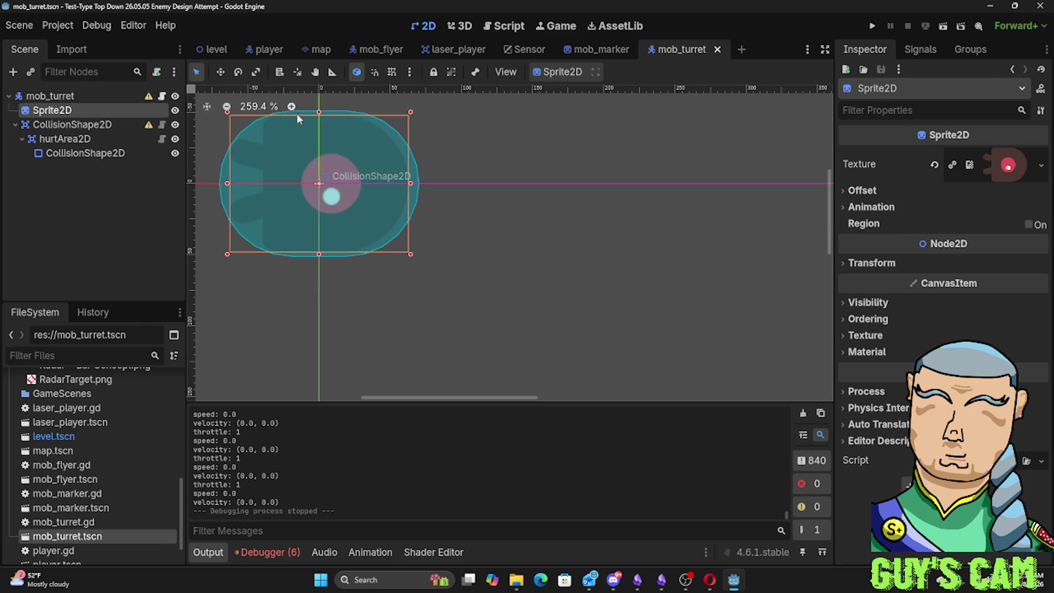
click(497, 28)
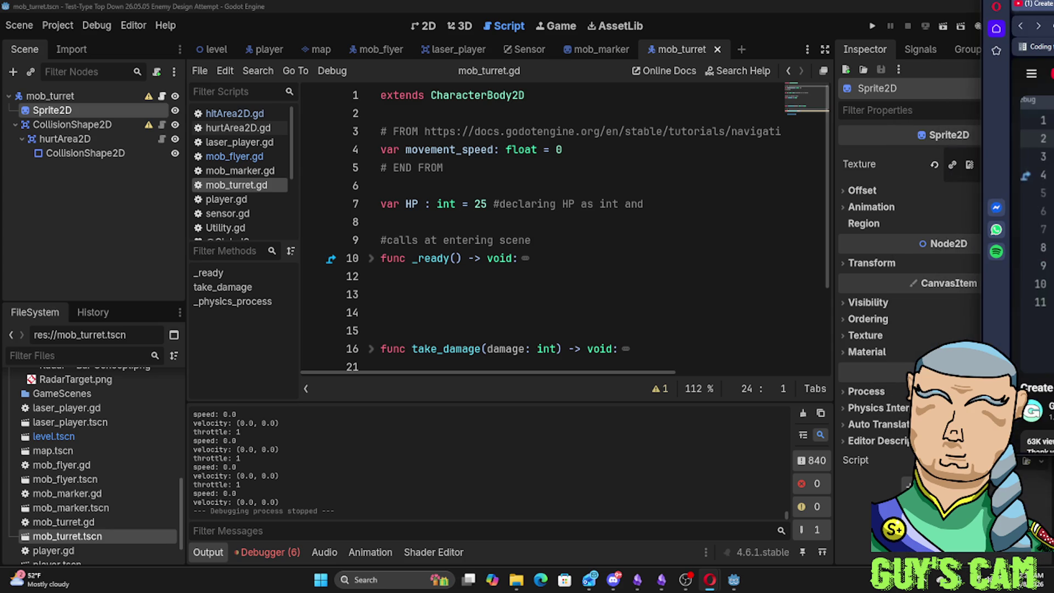
Step: Check the flyer's animated sprite, then browse player_animation's Player_Forward, Player_Right and Player_Rotate_Right animations
click(380, 49)
click(55, 115)
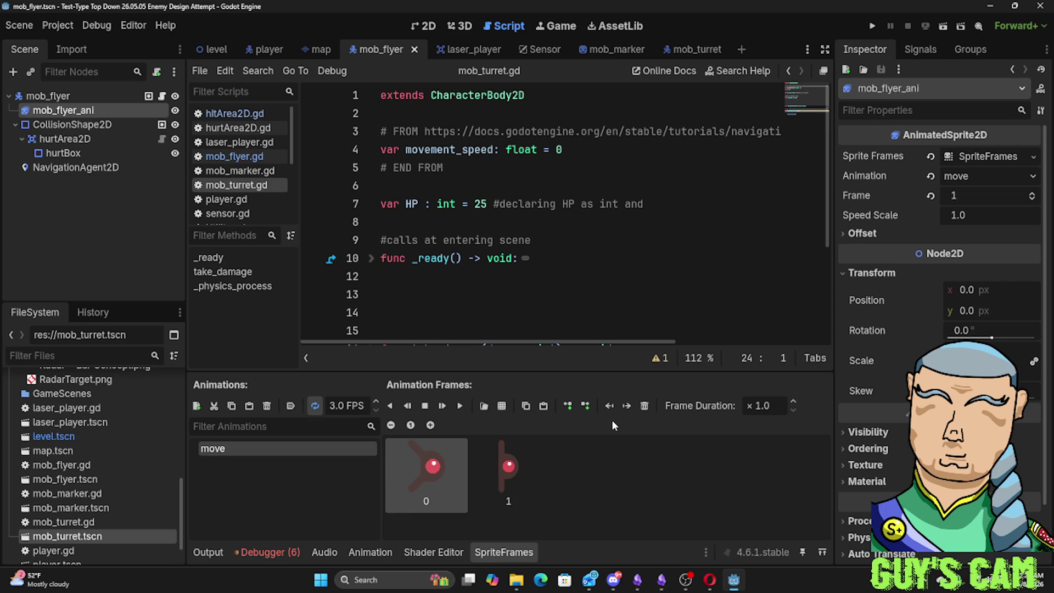
click(257, 49)
click(83, 110)
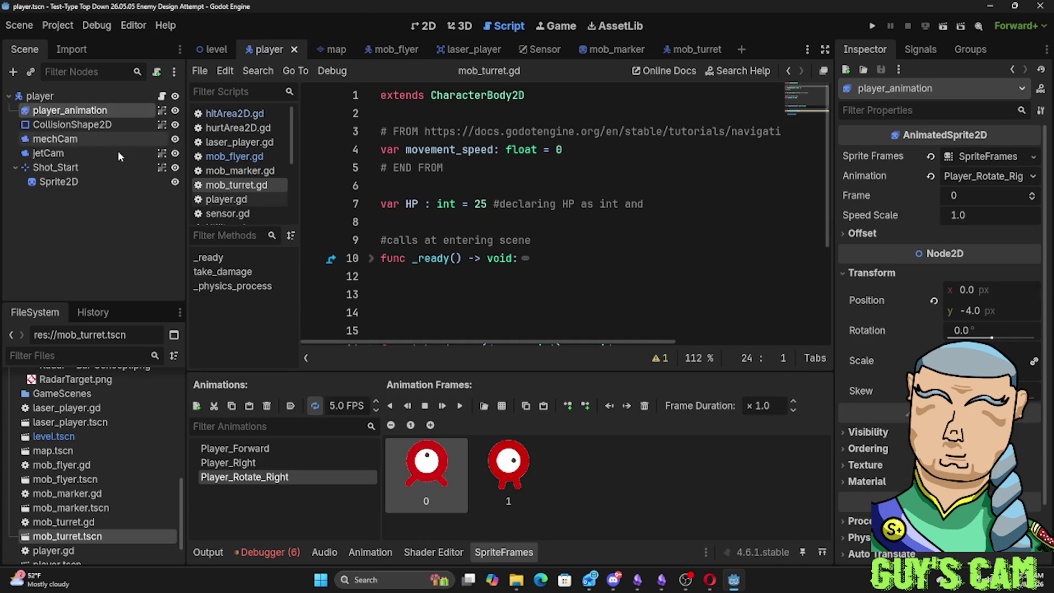
click(252, 449)
click(252, 462)
click(252, 472)
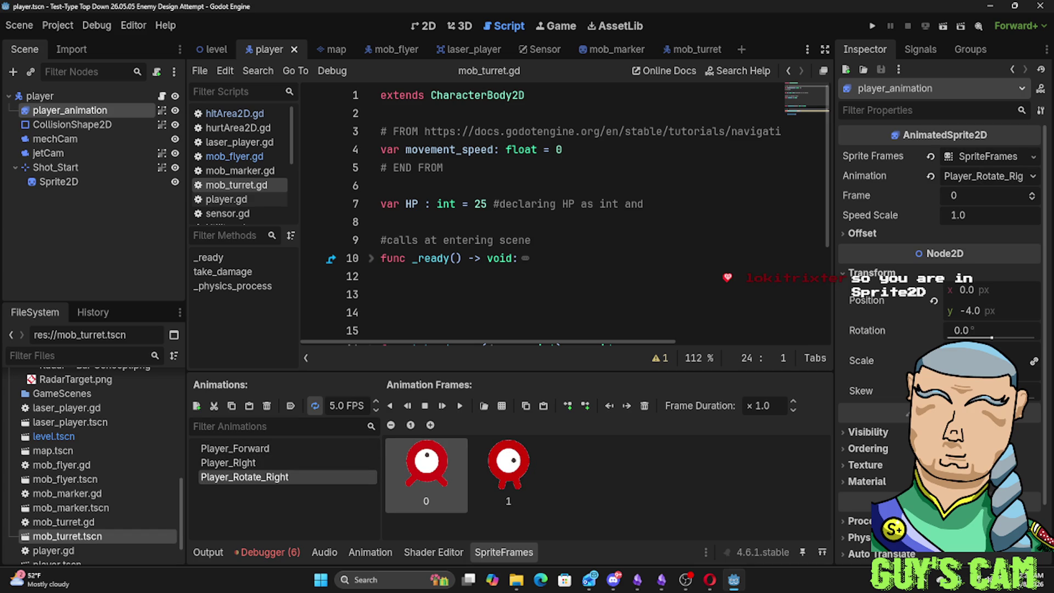
key(alt+Tab)
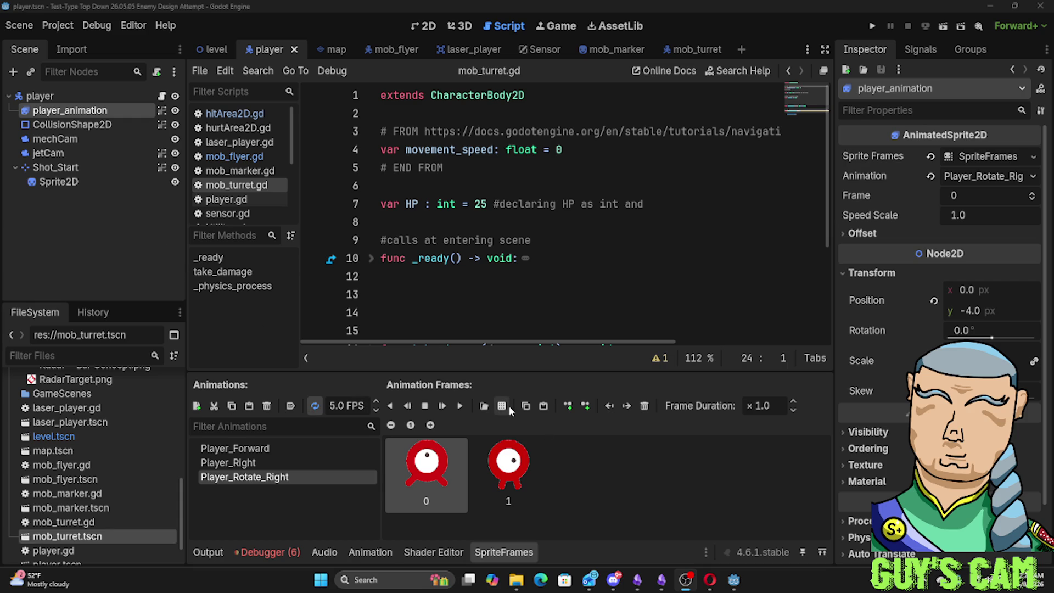
Step: Switch between the Animation and SpriteFrames bottom panels, resizing them, ending on SpriteFrames
click(436, 553)
click(387, 552)
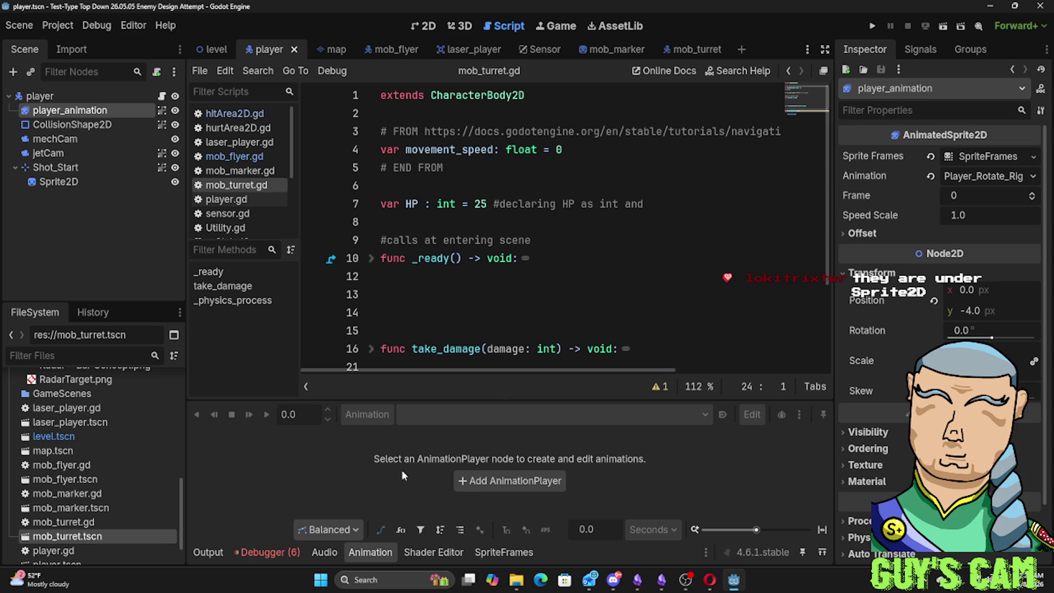
drag(480, 396, 473, 187)
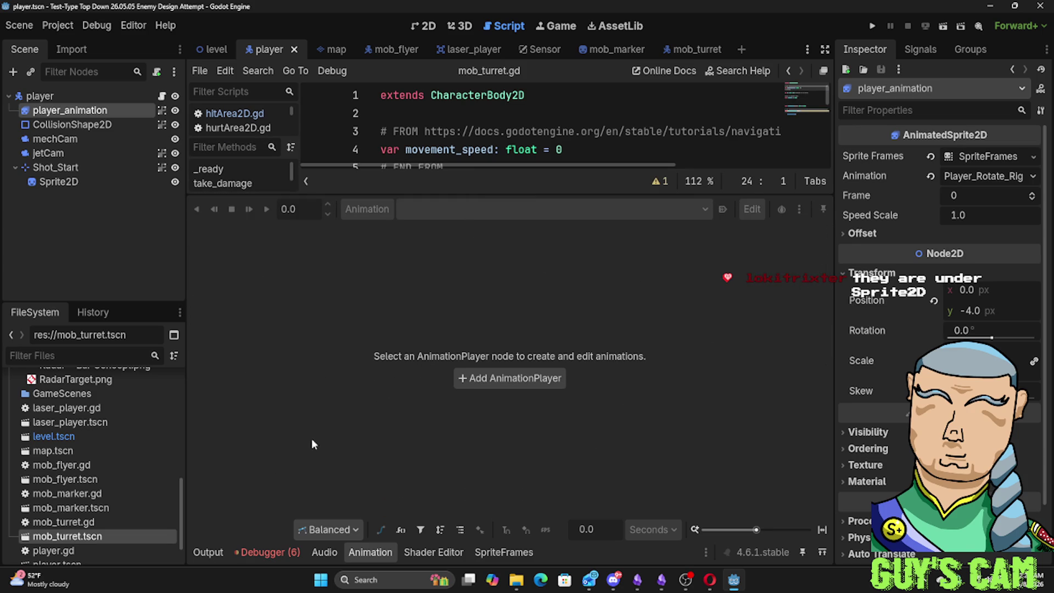
click(505, 554)
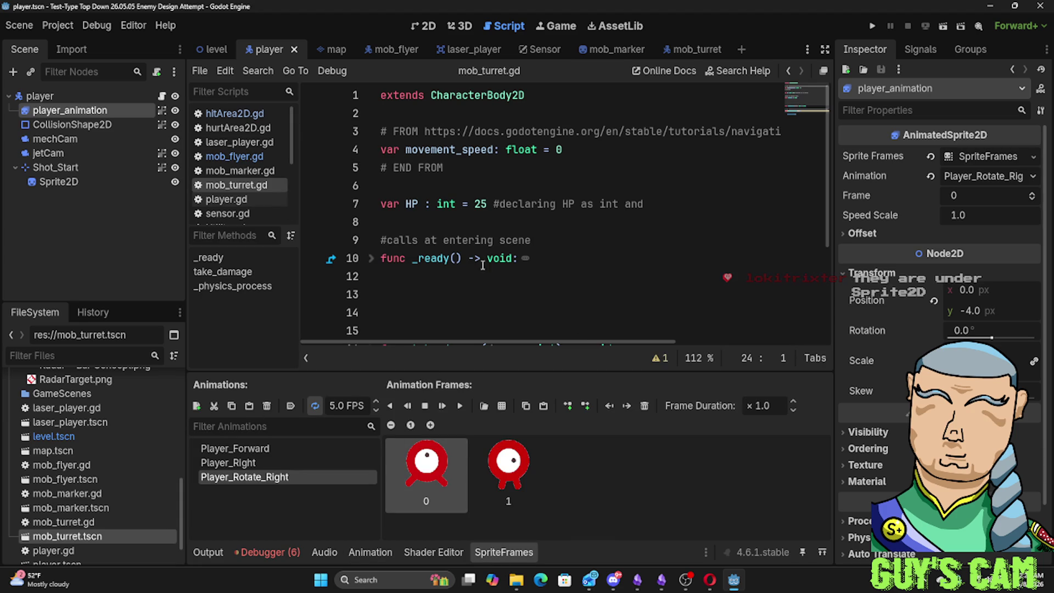
click(386, 554)
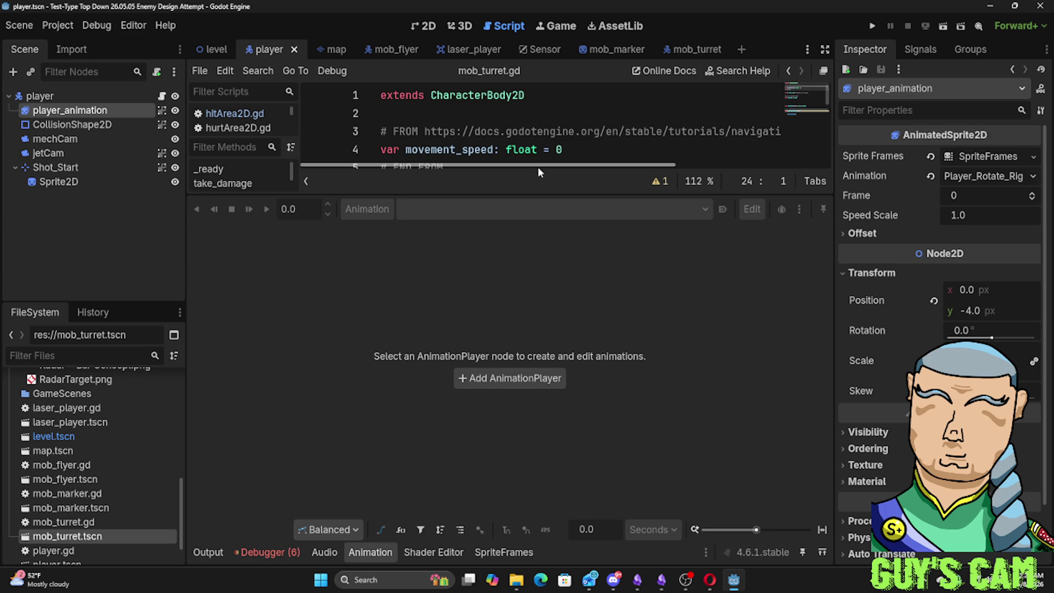
drag(521, 193, 521, 366)
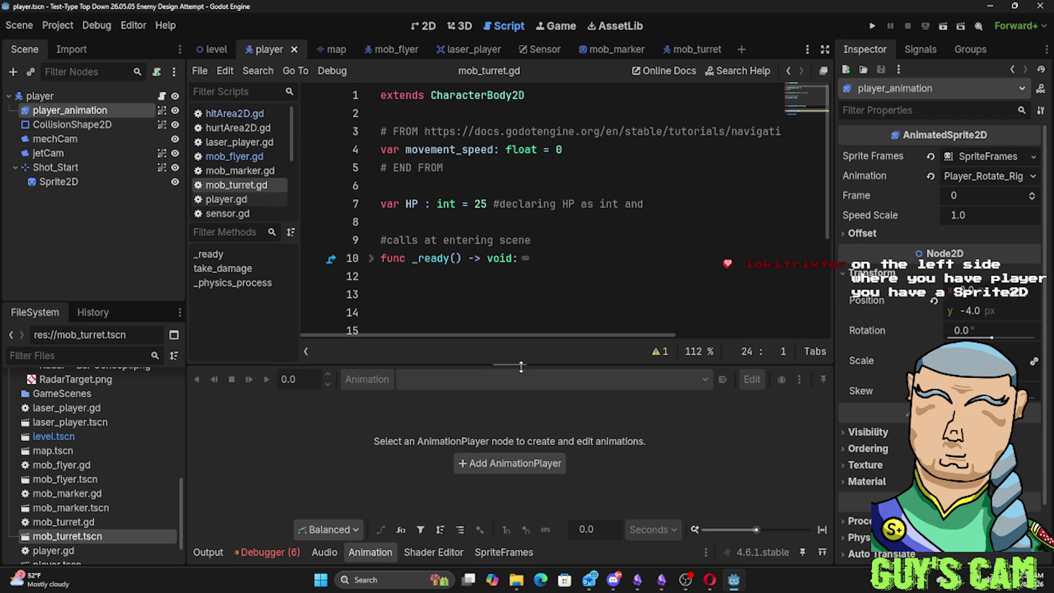
click(504, 551)
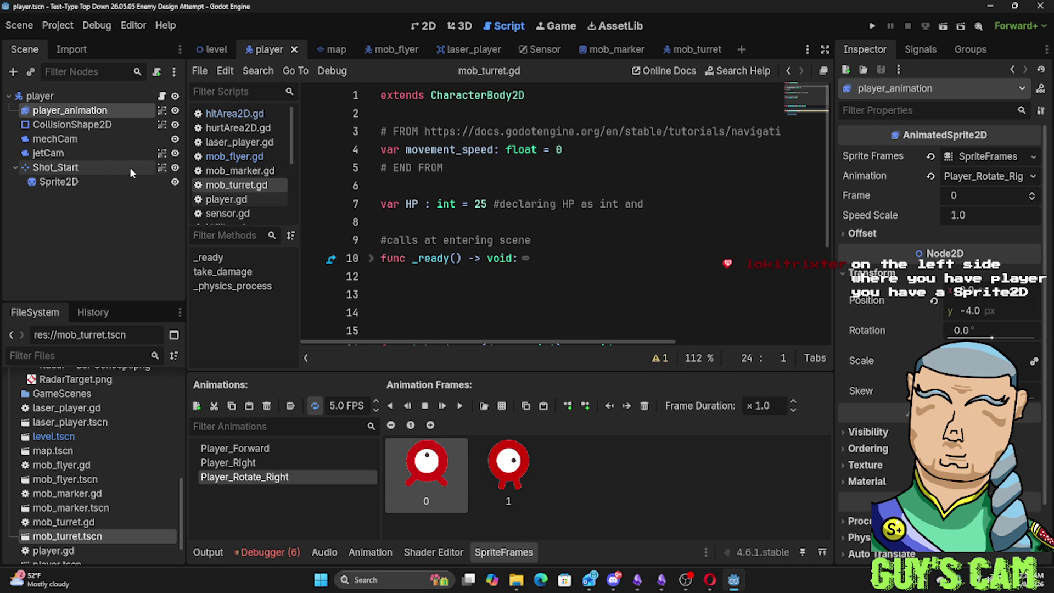
Step: Select the Shot_Start laser Sprite2D, check player_animation, then reselect the laser sprite
click(45, 182)
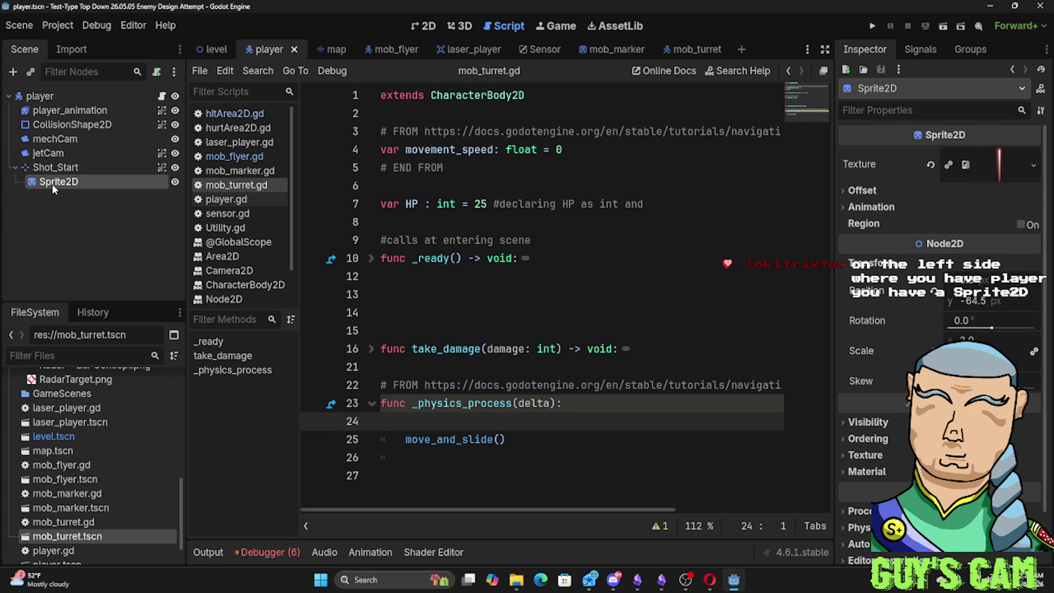
click(57, 110)
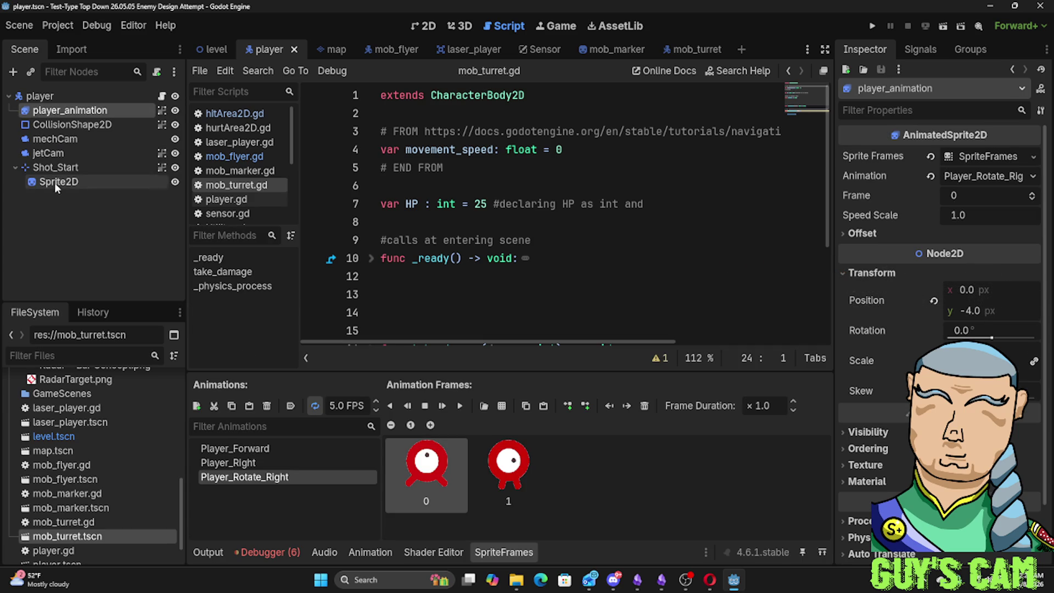
click(54, 183)
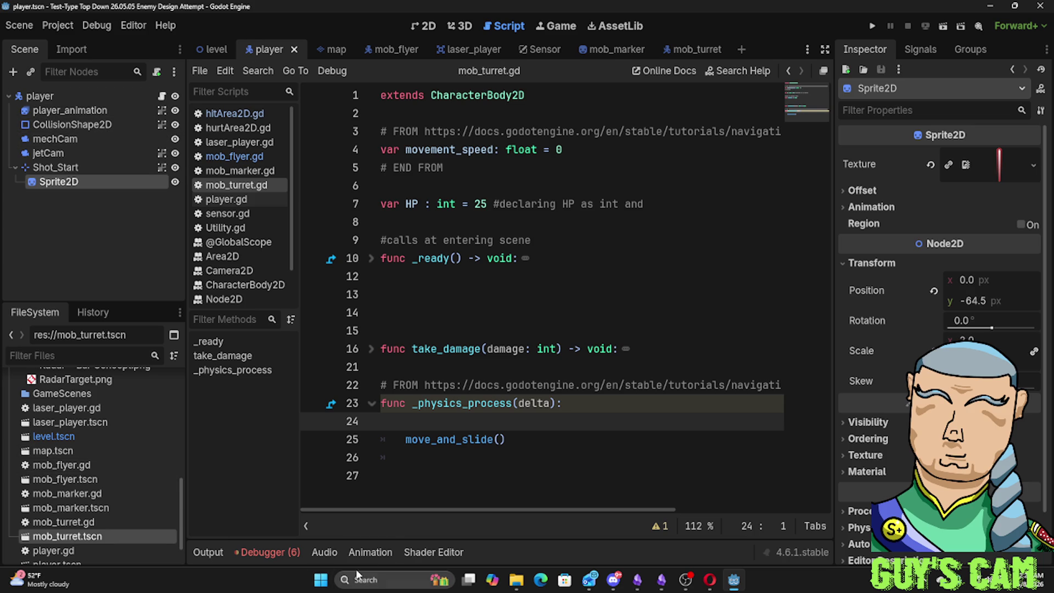
click(376, 551)
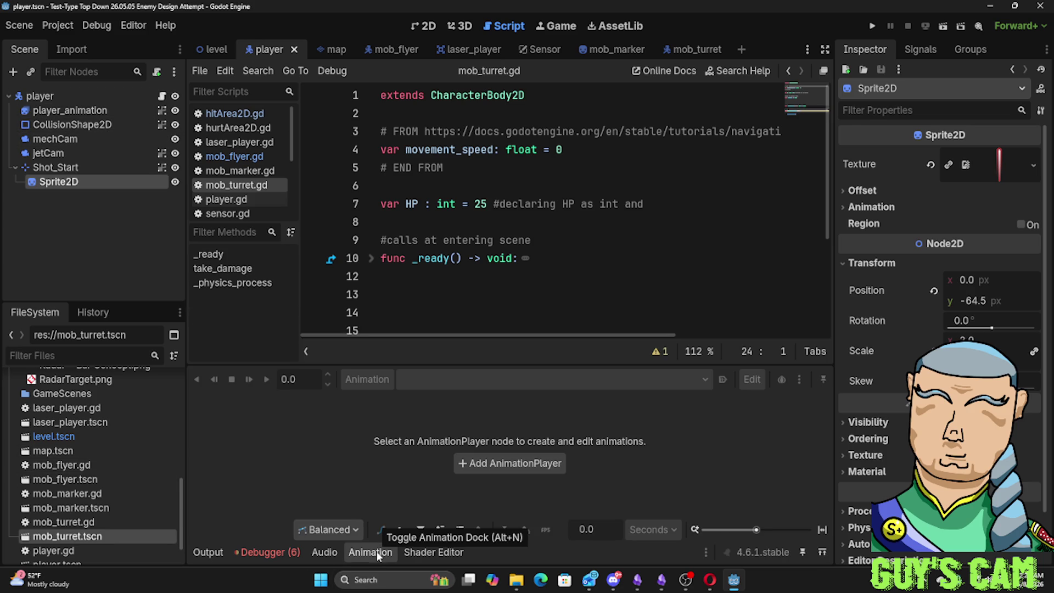
click(47, 154)
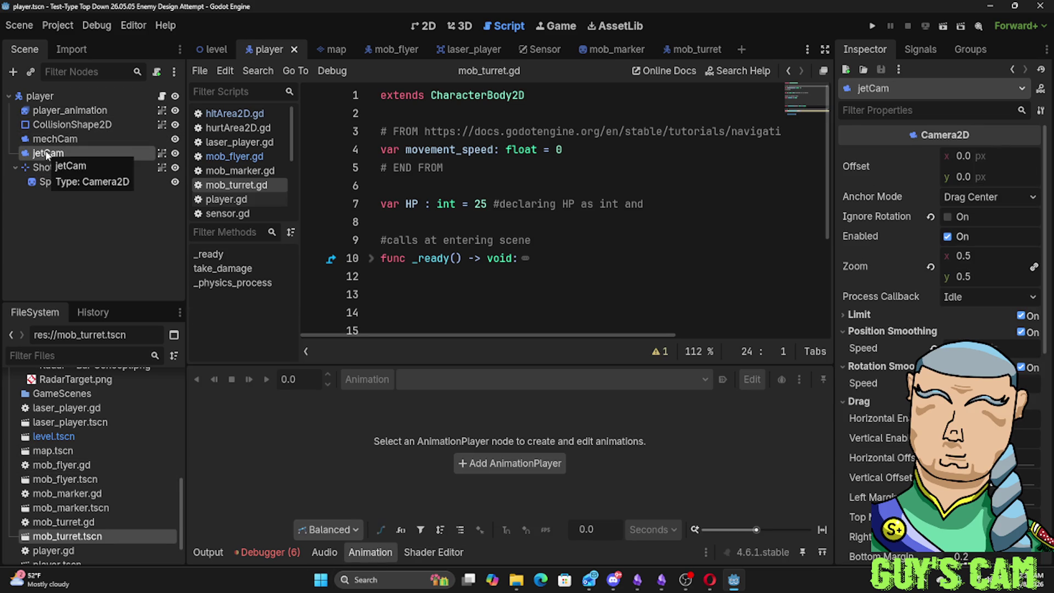
double_click(47, 155)
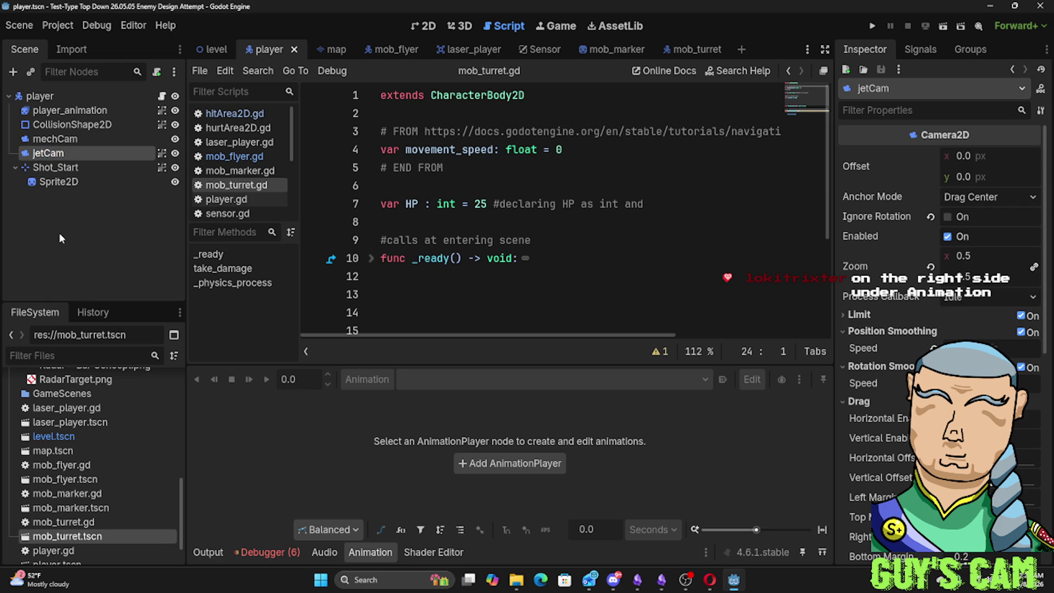
click(54, 186)
click(61, 112)
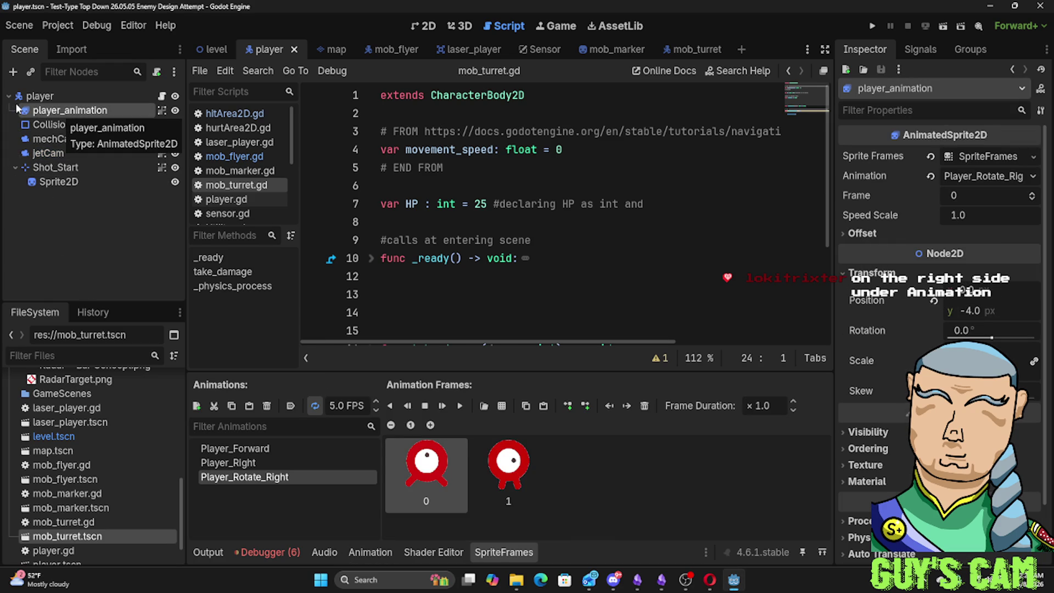
click(81, 185)
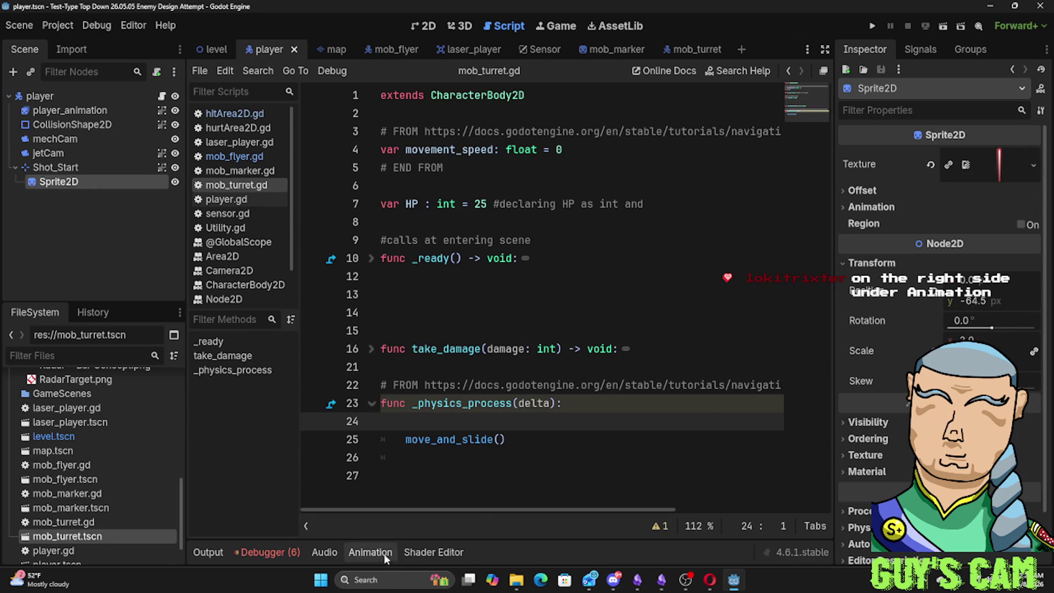
Step: Open the Animation panel, then select player_animation to show its Player_Rotate_Right frames
click(384, 553)
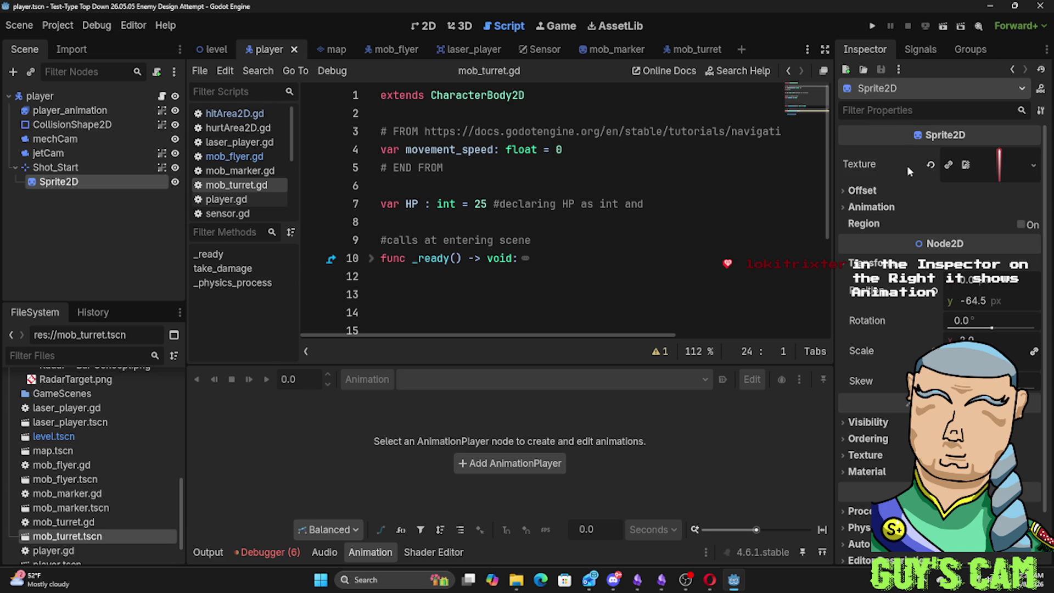
scroll(924, 198, down, 2)
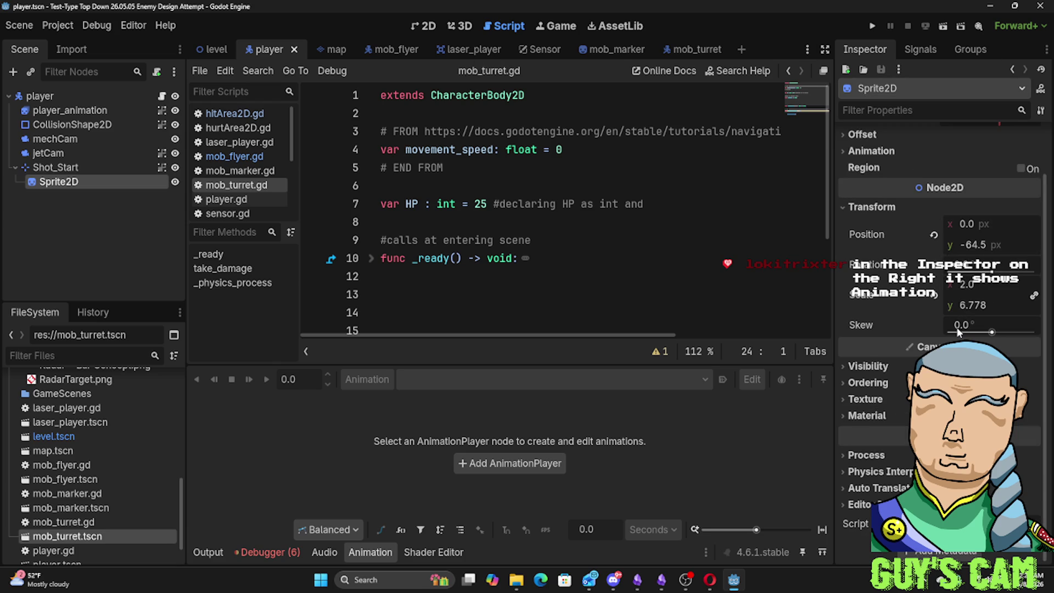
scroll(927, 175, up, 2)
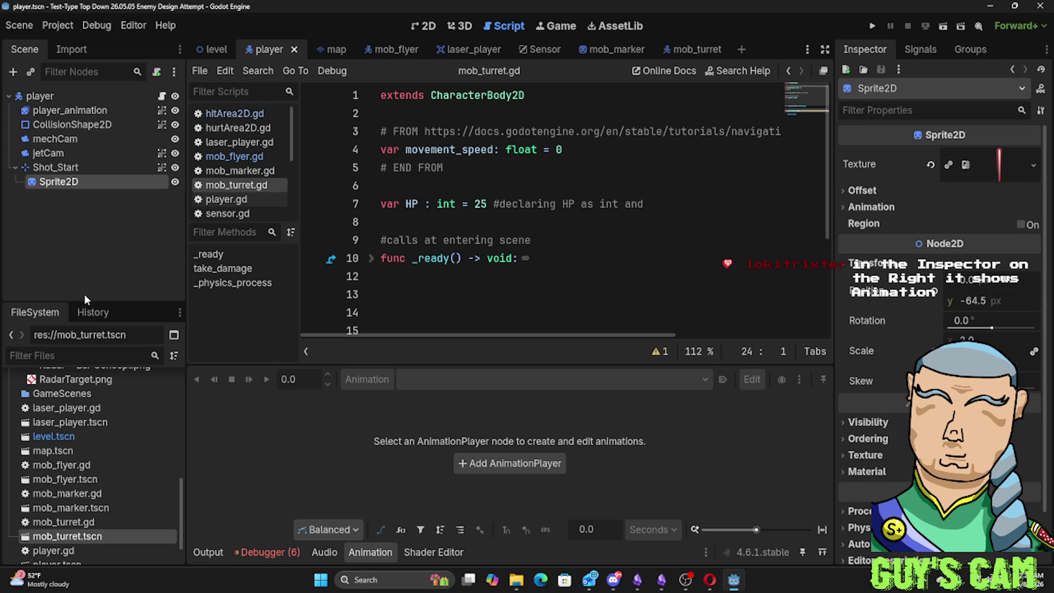
click(69, 109)
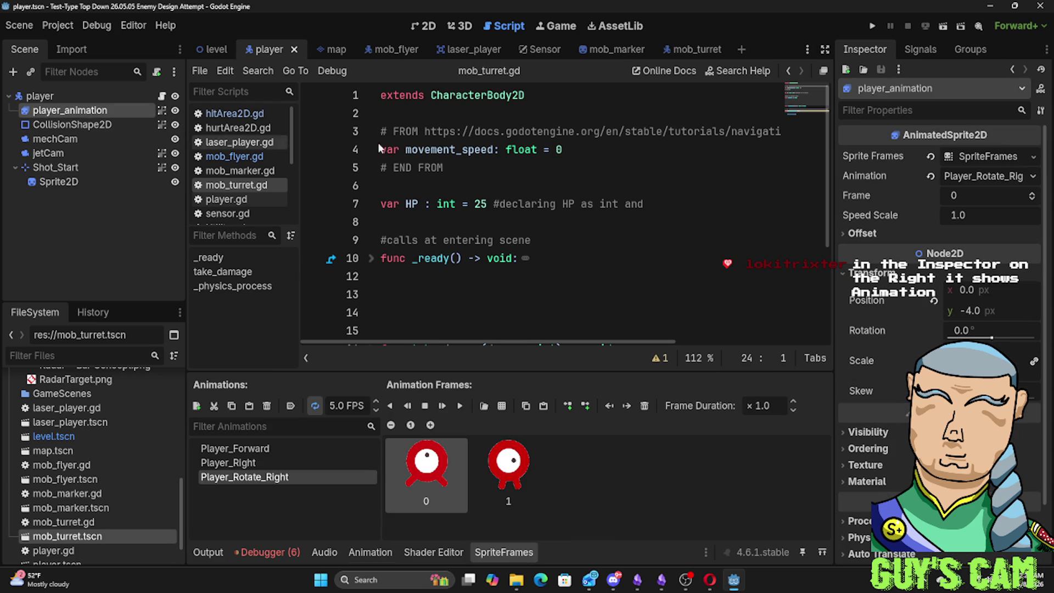
Step: Review player_animation's Animation list and Offset section, then return to the Shot_Start laser Sprite2D
click(970, 180)
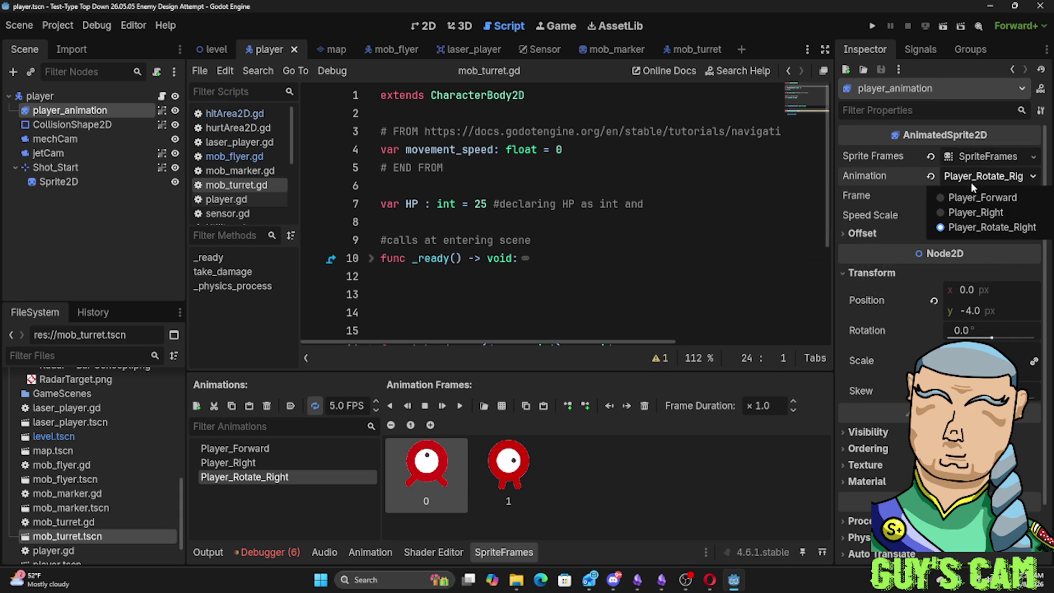
click(886, 181)
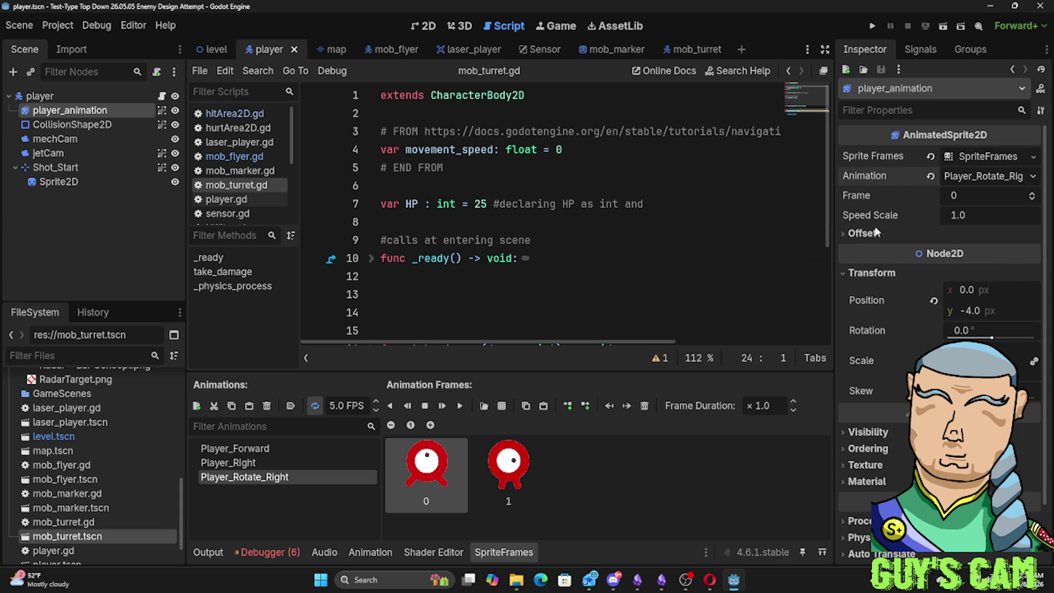
click(862, 232)
click(862, 233)
scroll(874, 304, down, 2)
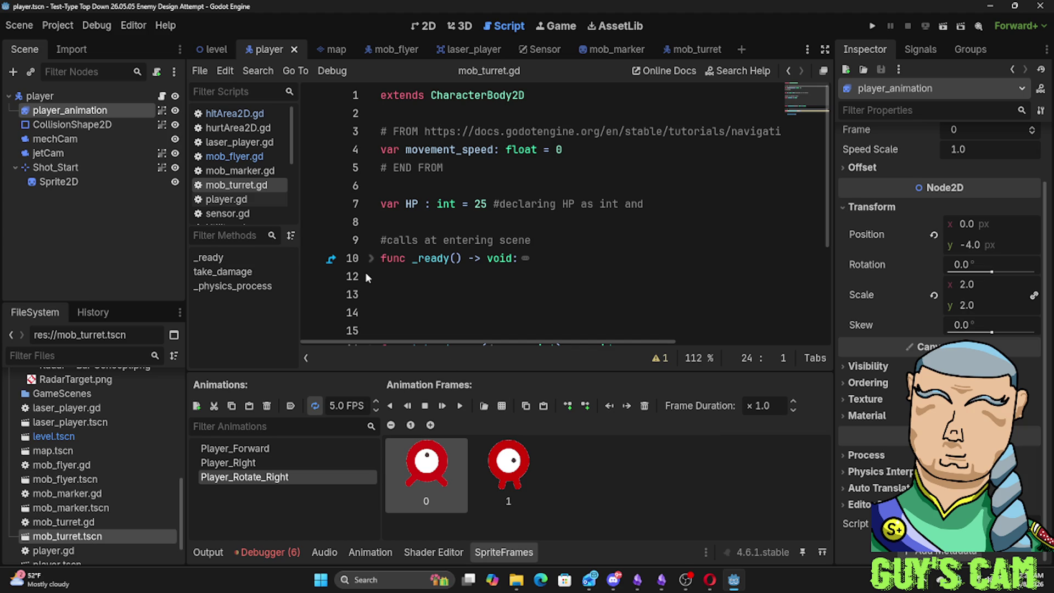
click(89, 181)
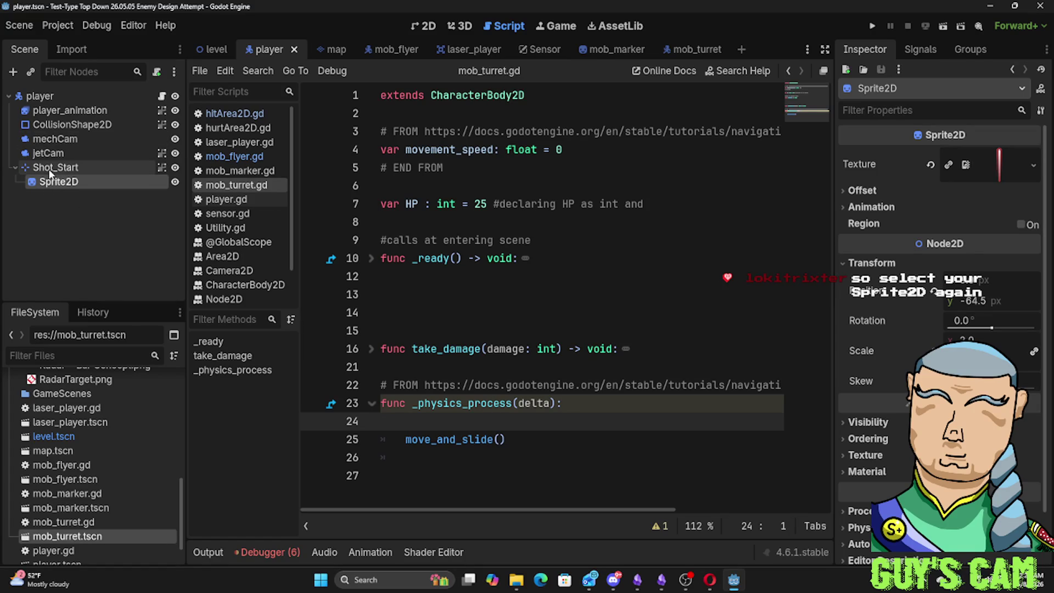
Step: Zoom in on the laser sprite in the 2D view, then run the game with F5
click(424, 26)
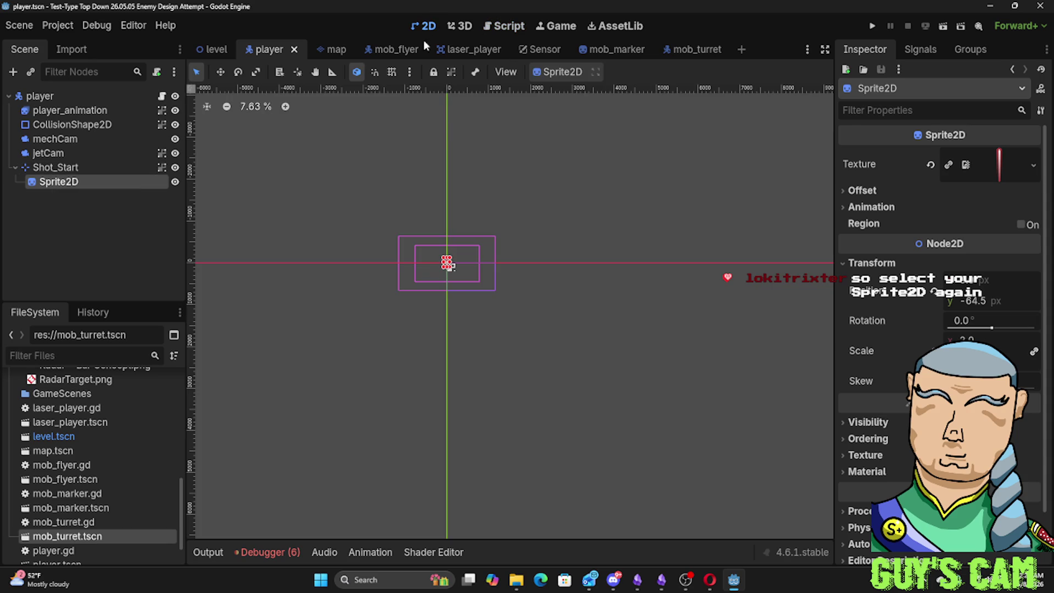
scroll(445, 285, up, 12)
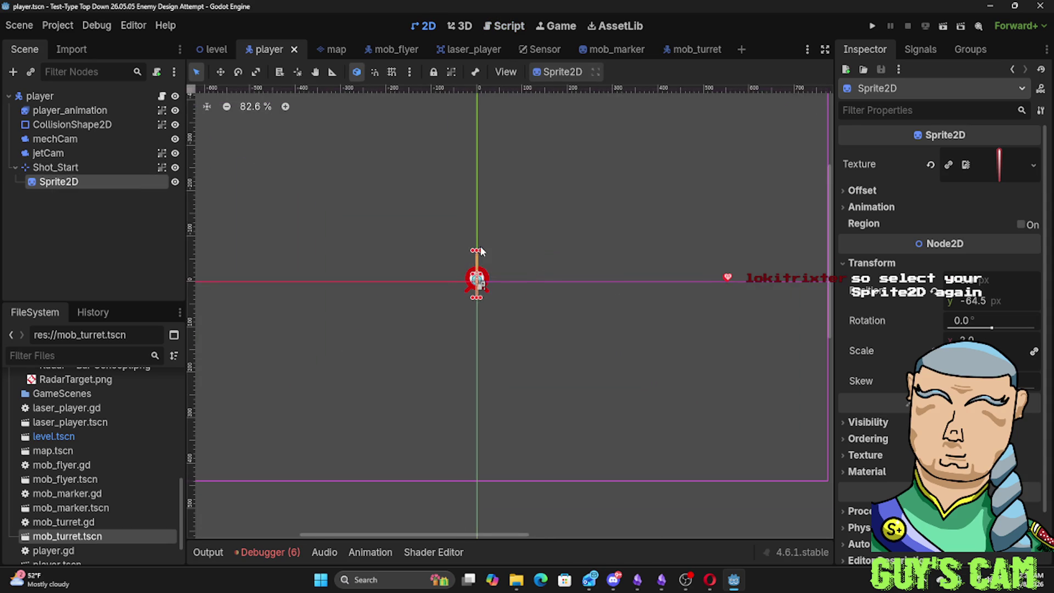
scroll(470, 280, up, 7)
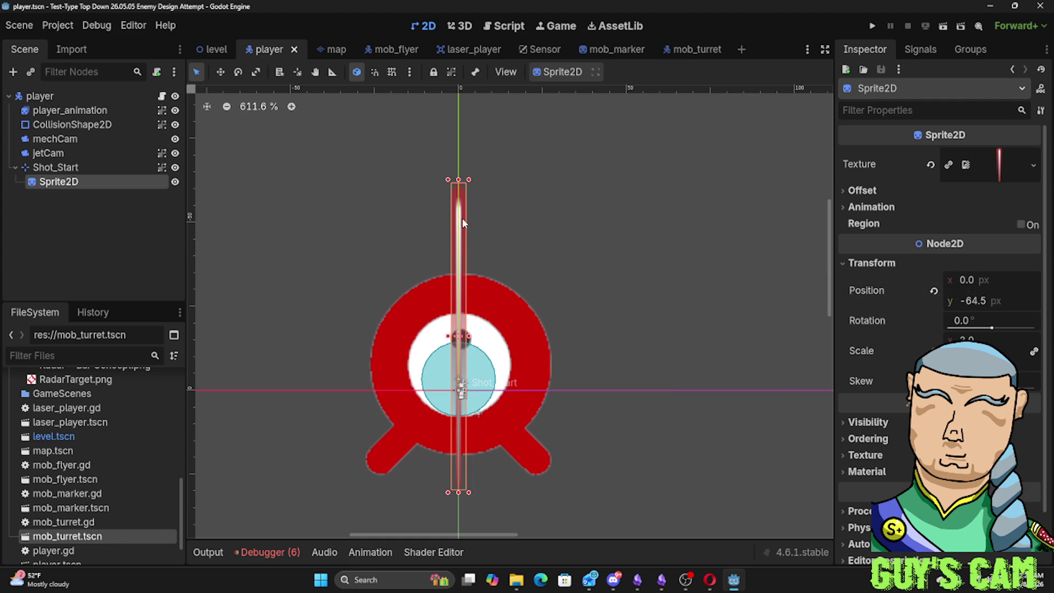
key(F5)
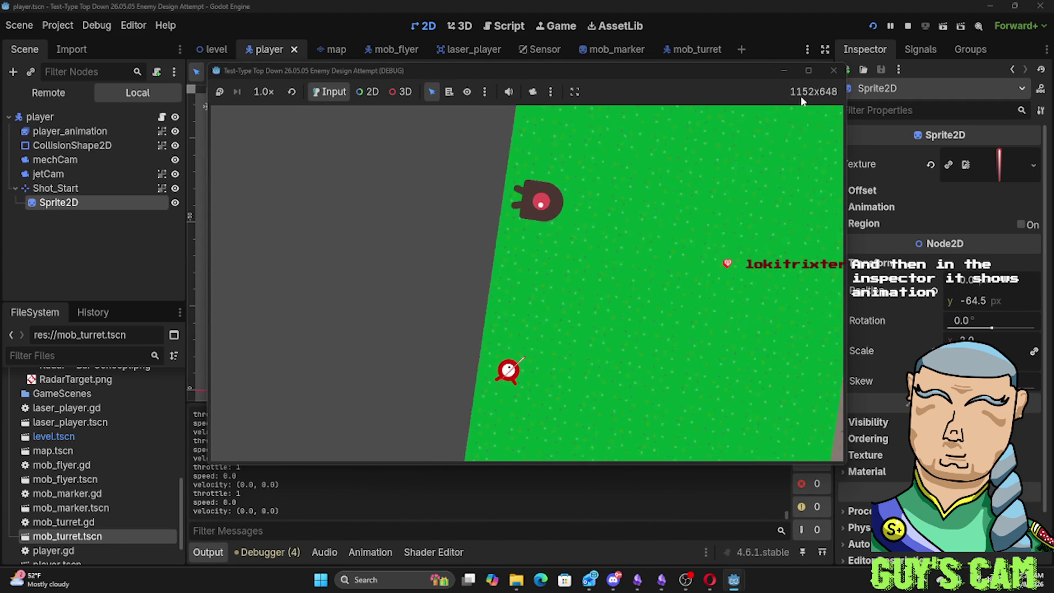
Step: Stop the test run, check player_animation, then select the laser Sprite2D and expand its Animation properties
click(832, 71)
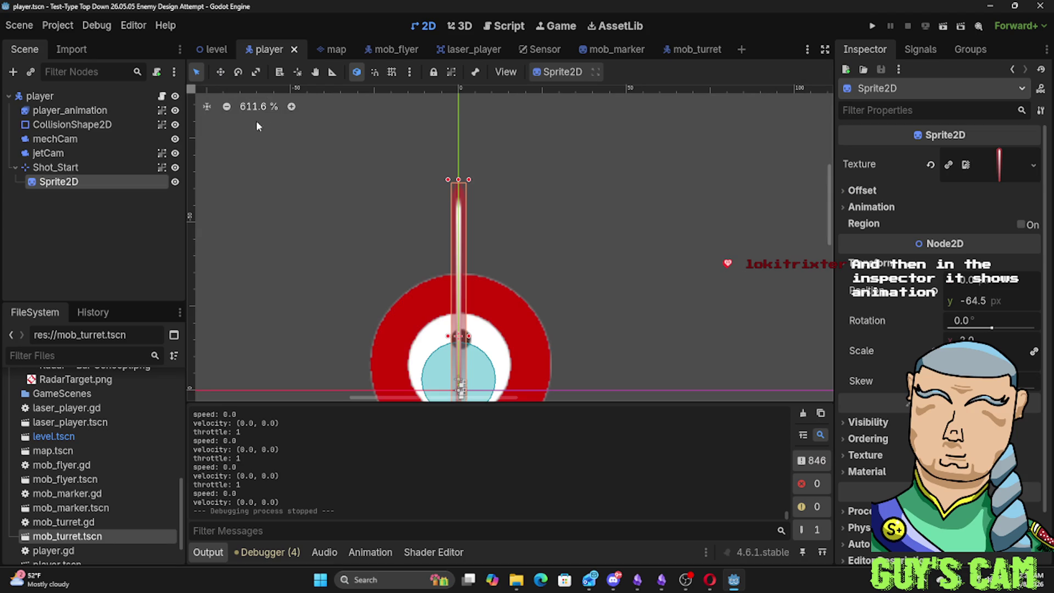
click(79, 112)
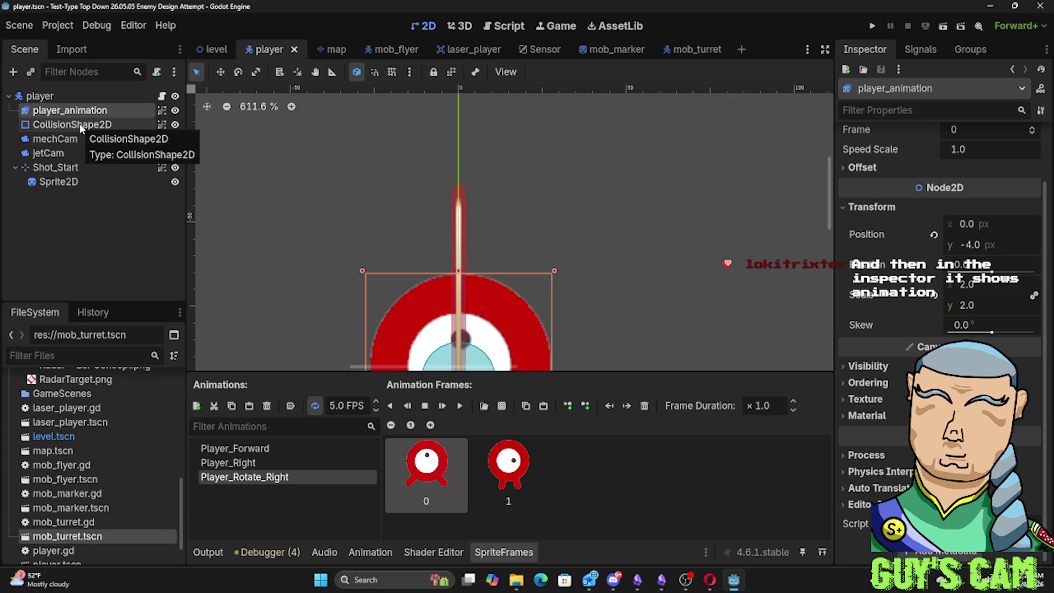
click(59, 182)
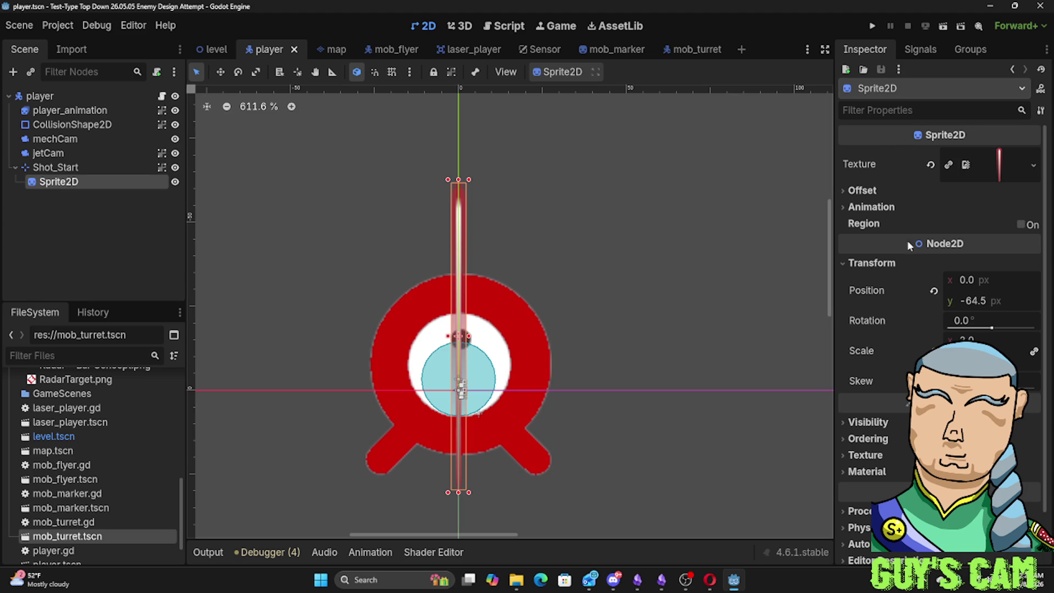
click(867, 207)
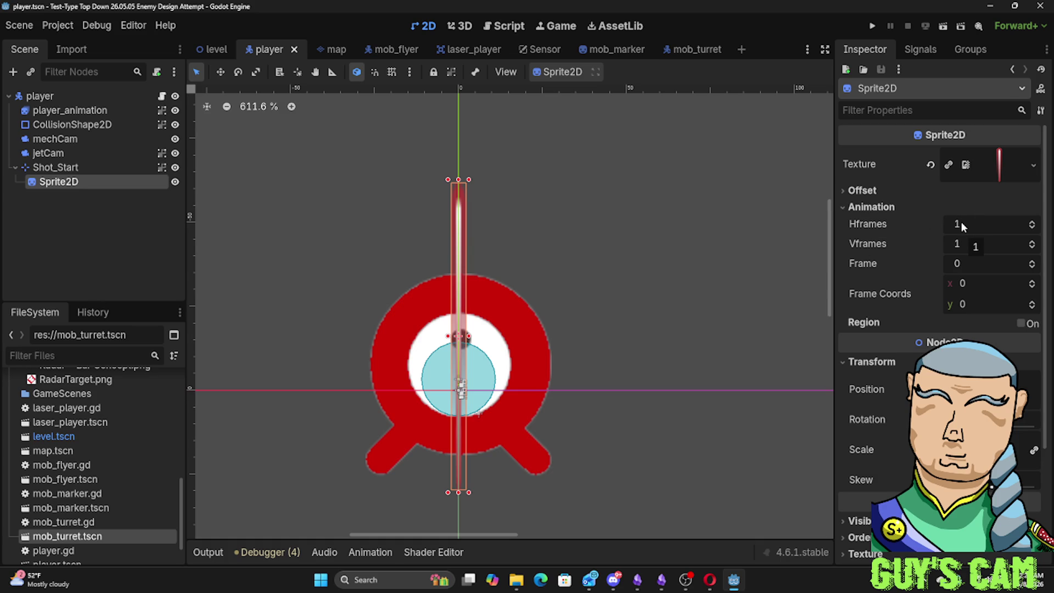
Step: Show the laser sprite's Animation values: Hframes 1, Vframes 1, Frame 0, Frame Coords 0, 0
mouse_move(877, 228)
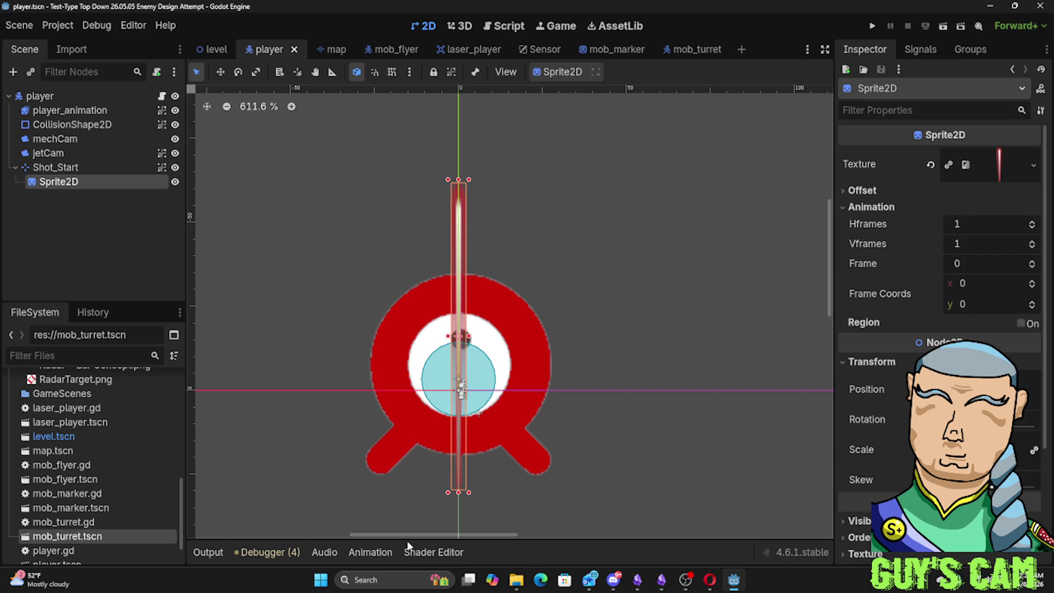
click(112, 111)
click(84, 181)
mouse_move(686, 581)
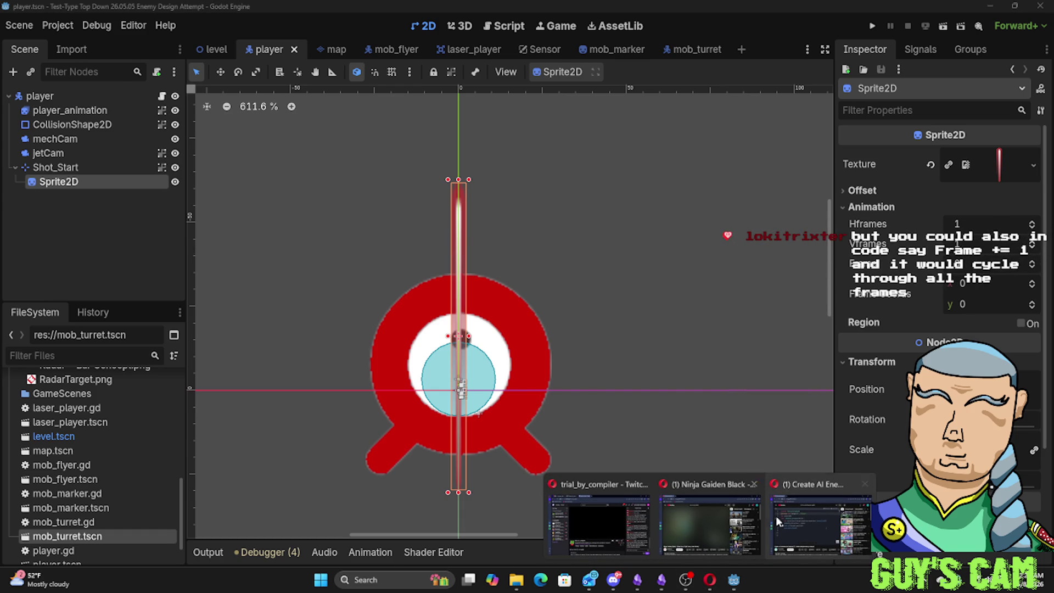
mouse_move(789, 521)
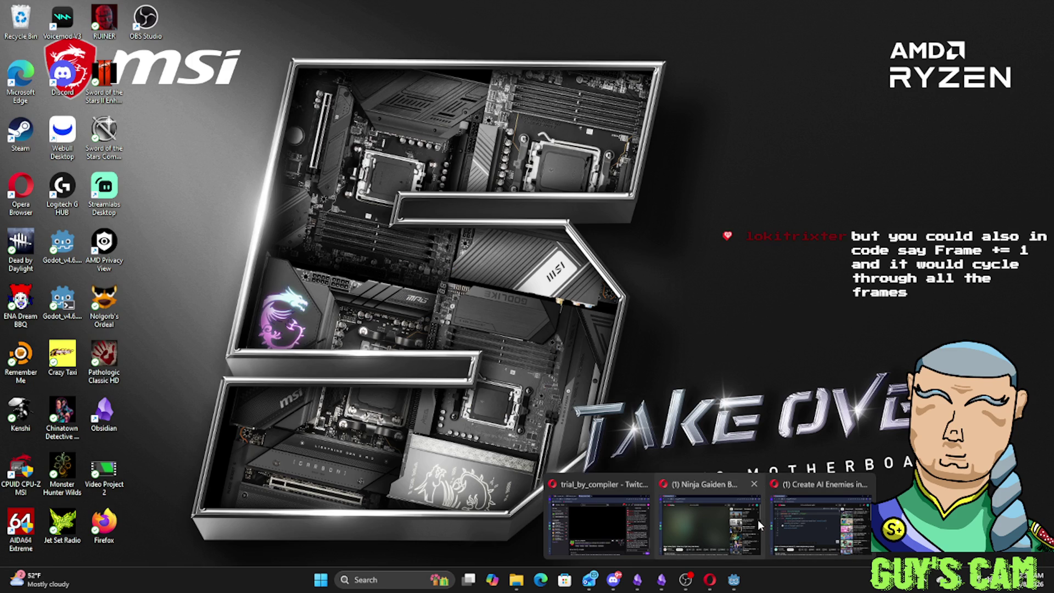